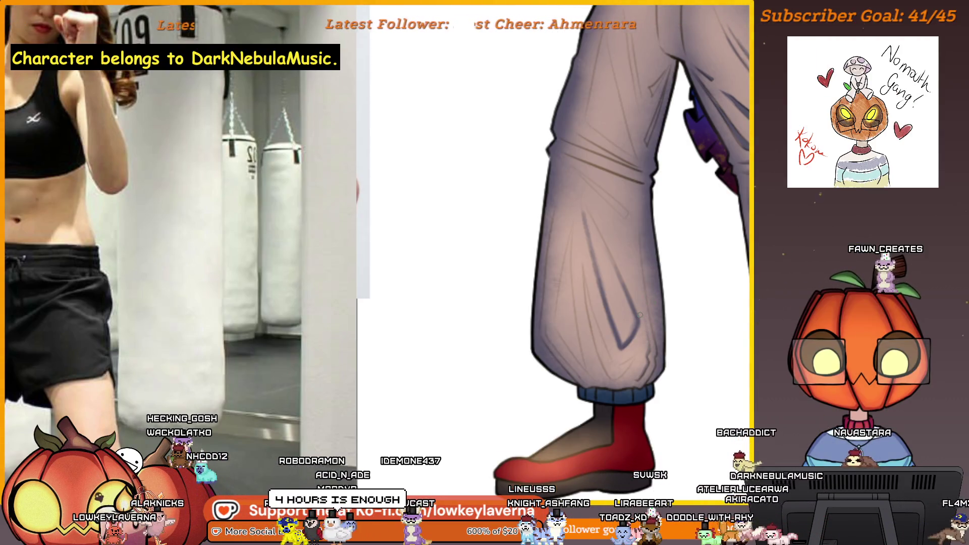
# Zoom in on the lower grey trouser leg above the cuff to work on its folds
pyautogui.click(647, 377)
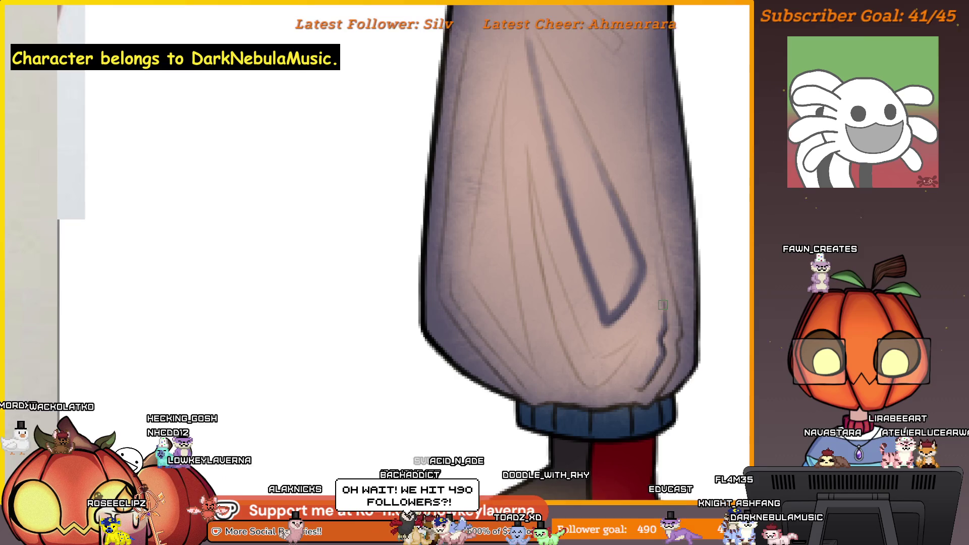
pyautogui.scroll(-2, 656, 248)
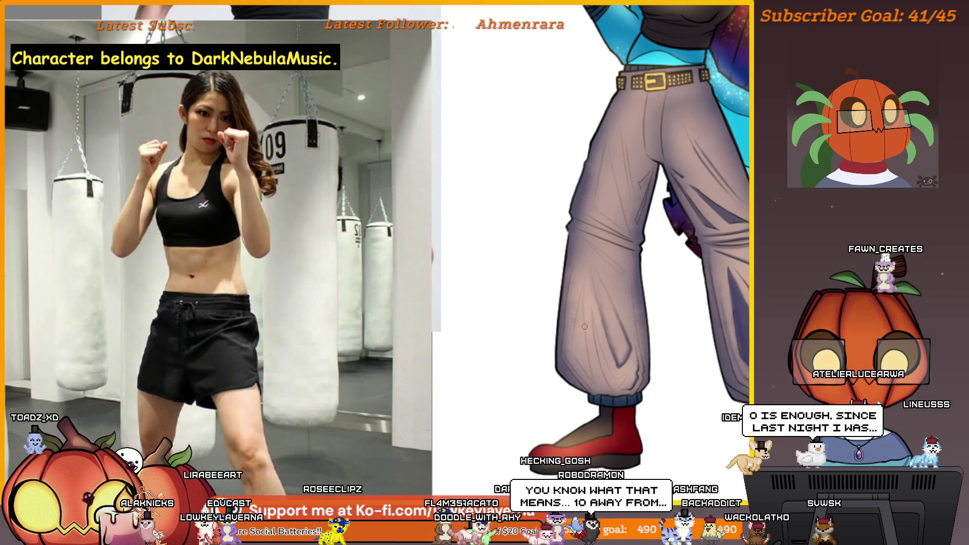
# Fit the whole character on screen, then maximize the boxing reference photos window
pyautogui.scroll(3, 584, 326)
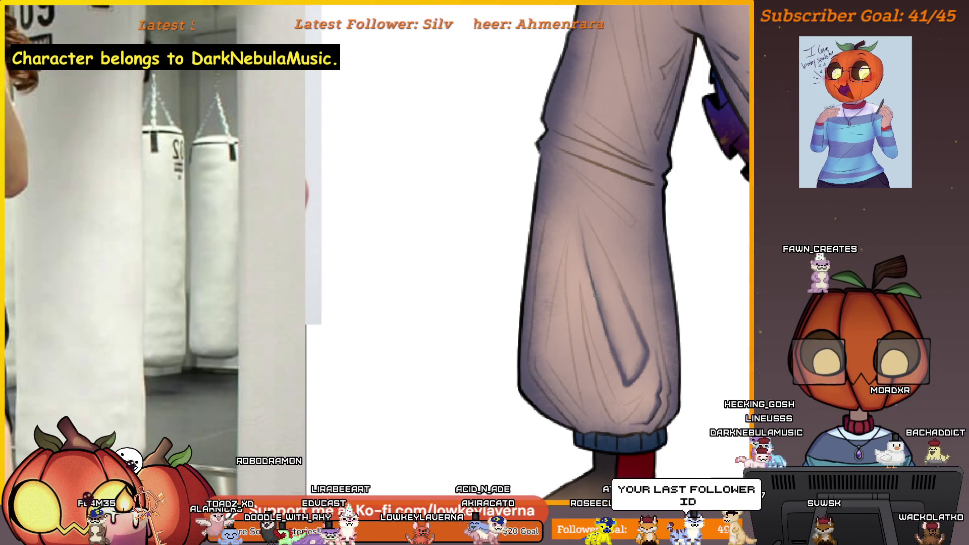
pyautogui.hotkey('ctrl', '0')
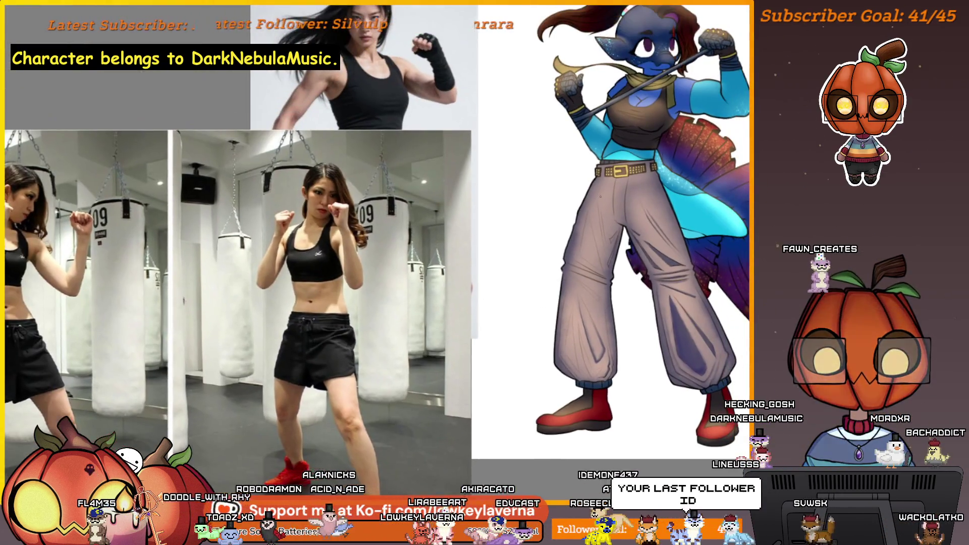
pyautogui.press('super+Up')
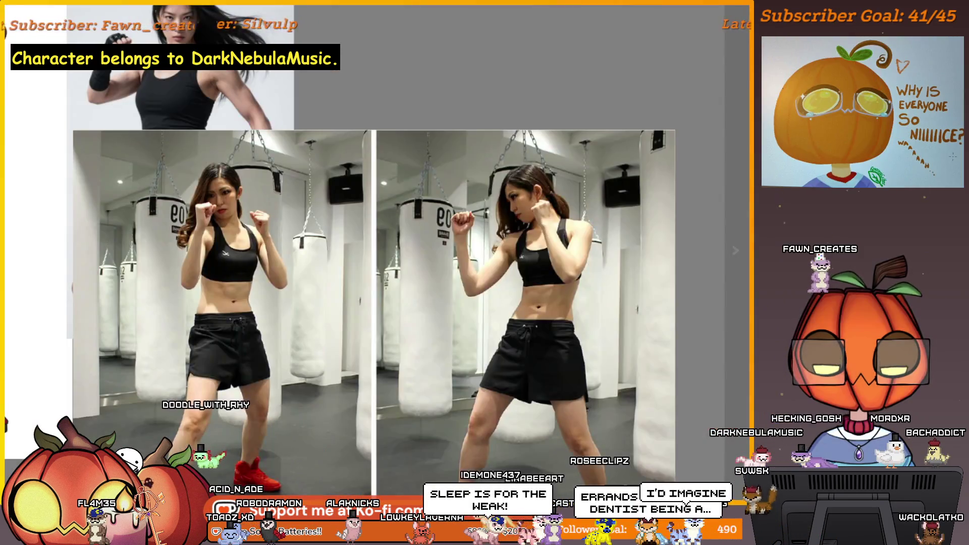
# Restore the boxing reference photos to a strip beside the character drawing
pyautogui.press('super+Down')
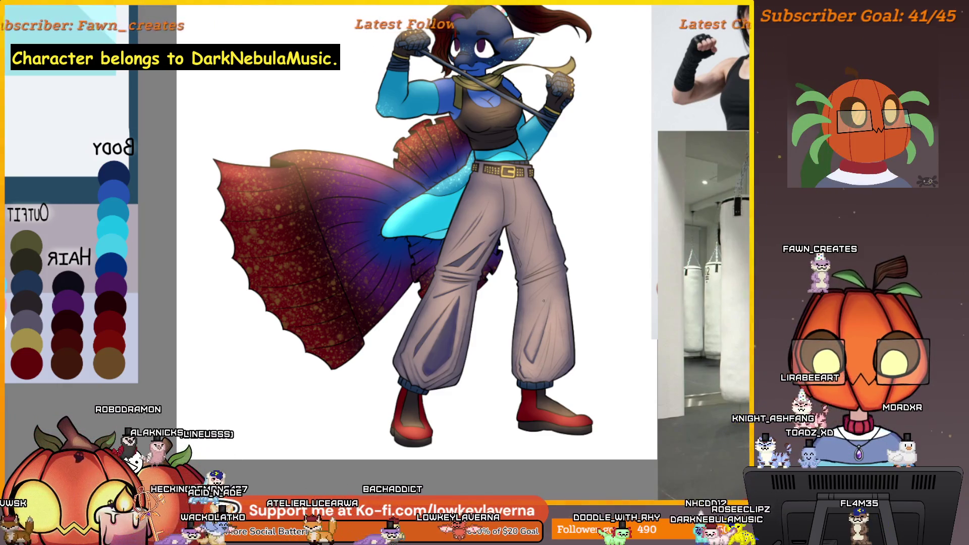
# Zoom in three times on the trouser legs and pan to centre them with the cuffs
pyautogui.click(538, 343)
pyautogui.click(537, 342)
pyautogui.click(534, 363)
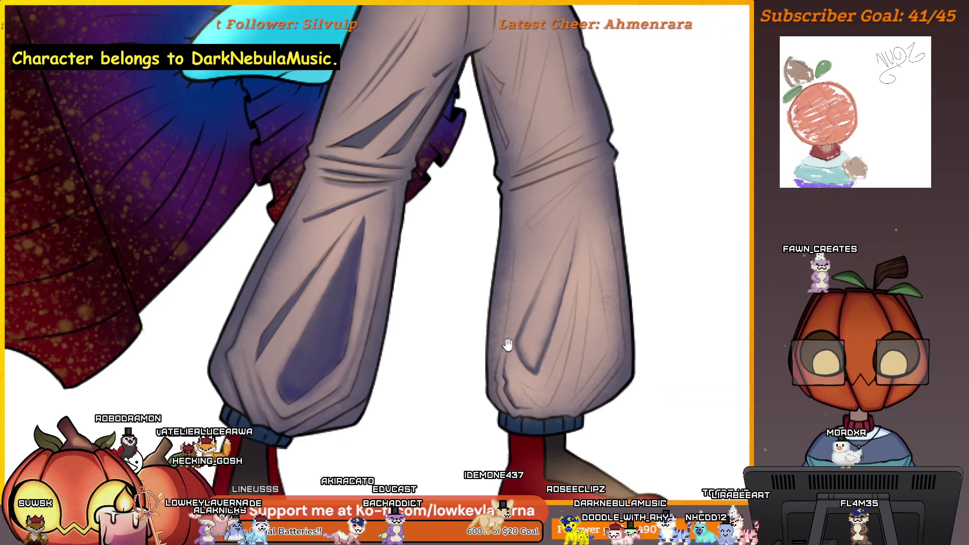
pyautogui.moveTo(533, 370); pyautogui.dragTo(540, 381)
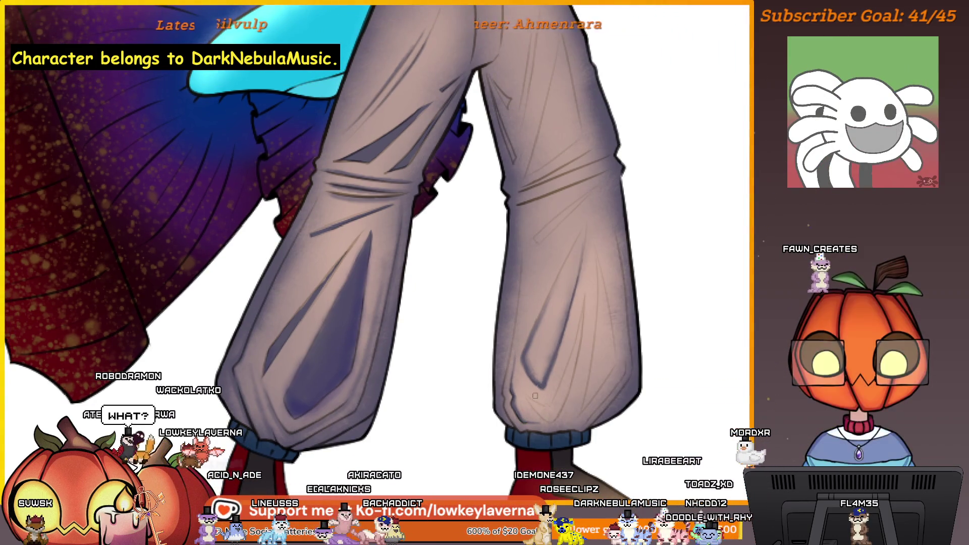
pyautogui.moveTo(529, 414); pyautogui.dragTo(540, 403)
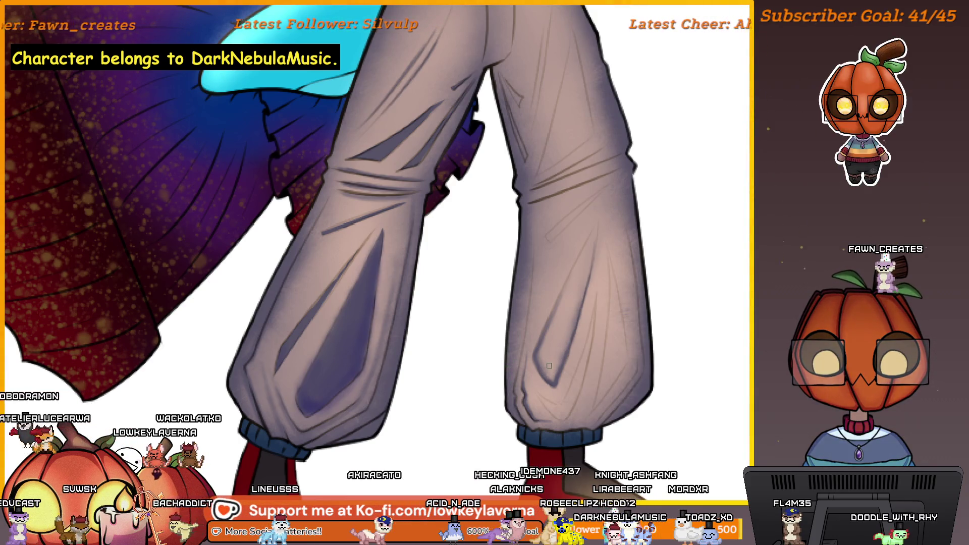
pyautogui.moveTo(536, 361)
pyautogui.mouseDown()
pyautogui.moveTo(537, 369)
pyautogui.moveTo(572, 380)
pyautogui.mouseUp()
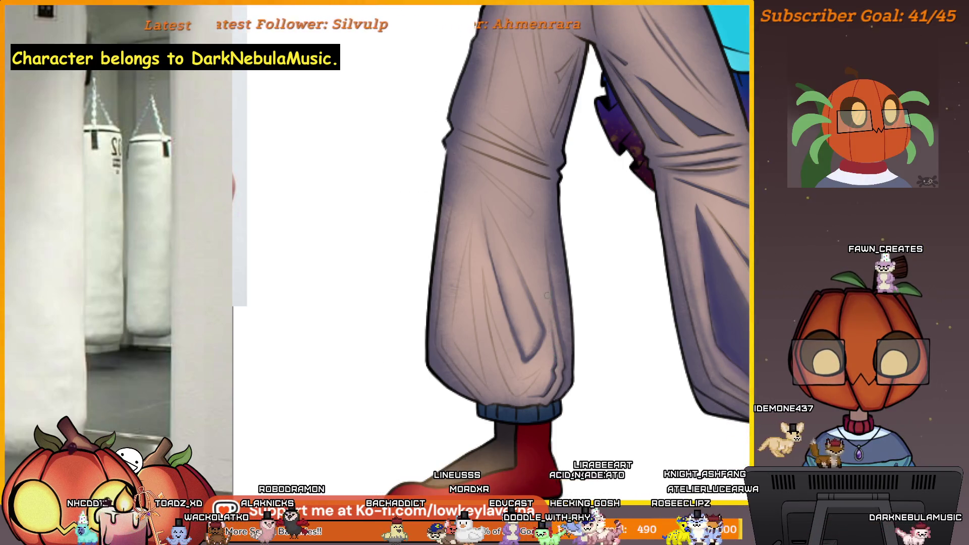
# Pan and zoom across the canvas until the black-shorts boxer reference photo fills the view
pyautogui.scroll(5, 574, 371)
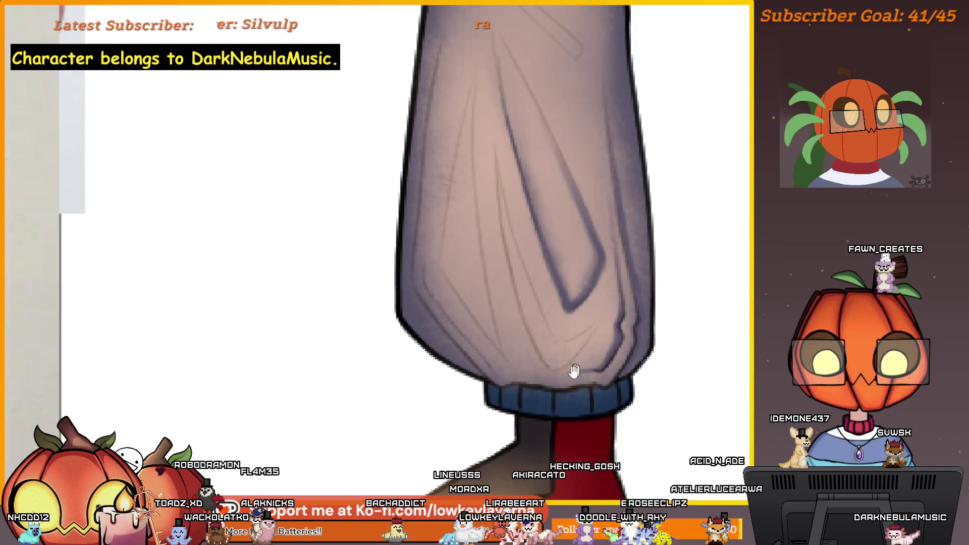
pyautogui.moveTo(574, 370); pyautogui.dragTo(612, 377)
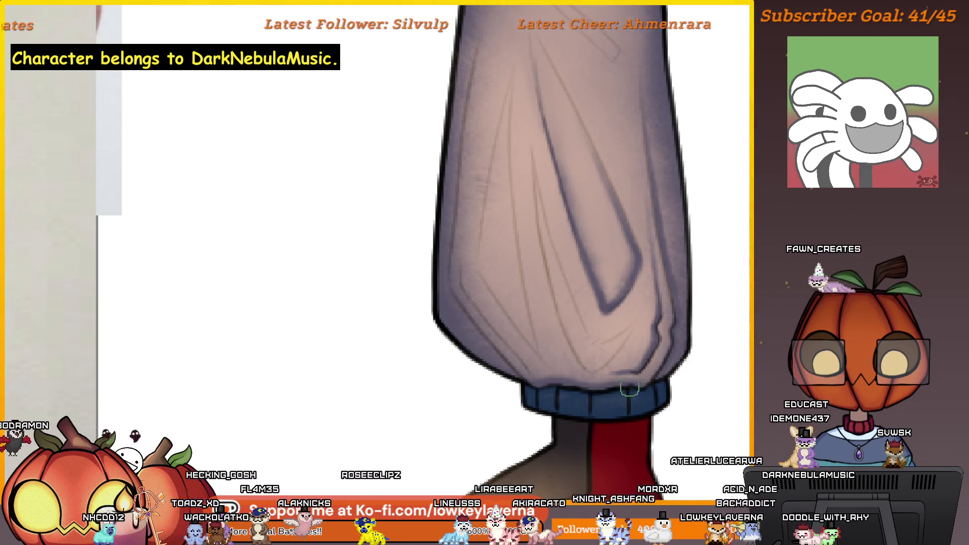
pyautogui.scroll(-3, 645, 343)
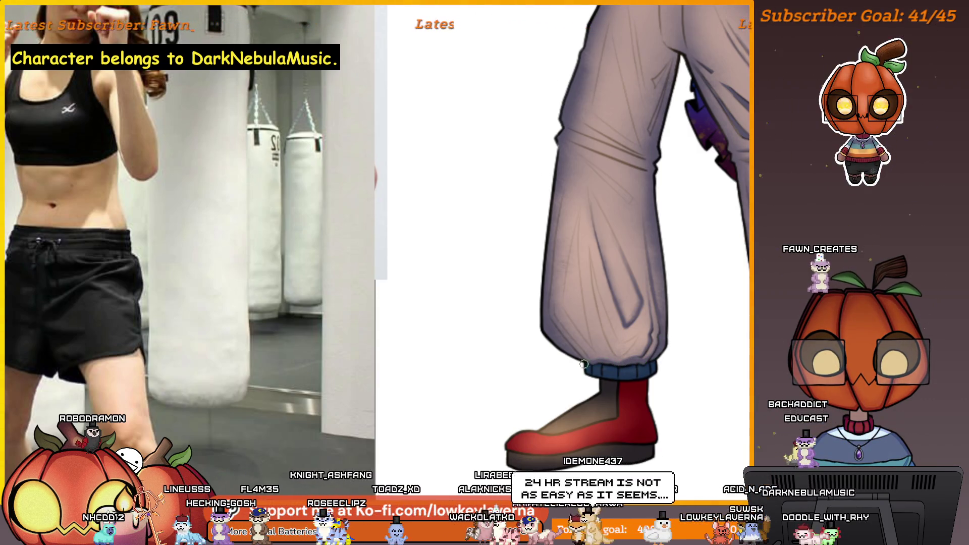
pyautogui.moveTo(574, 305); pyautogui.dragTo(544, 306)
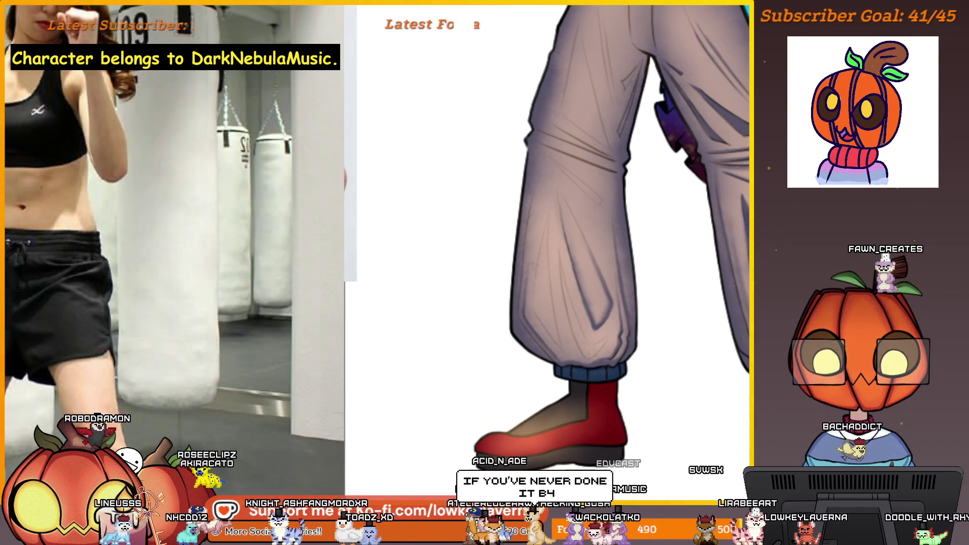
pyautogui.moveTo(575, 169); pyautogui.dragTo(482, 247)
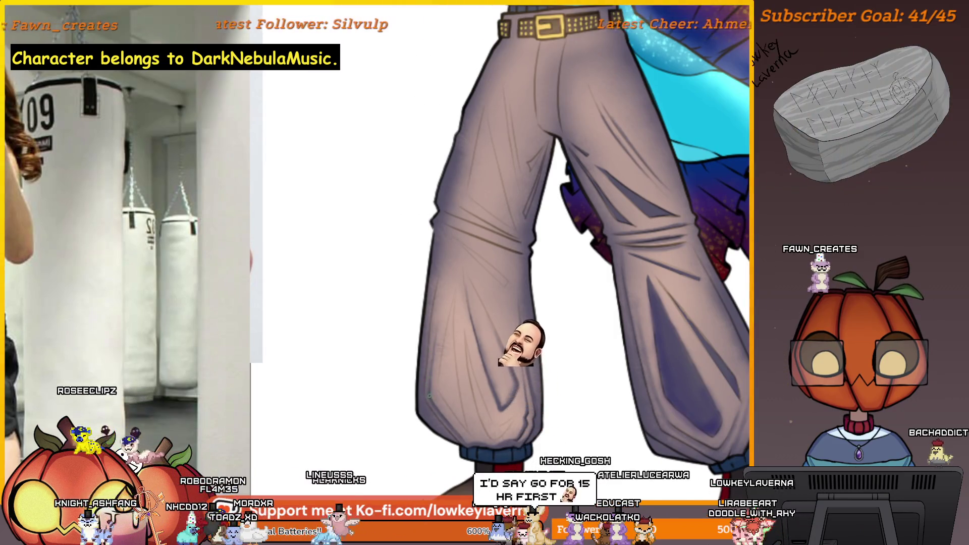
pyautogui.moveTo(460, 371); pyautogui.dragTo(529, 324)
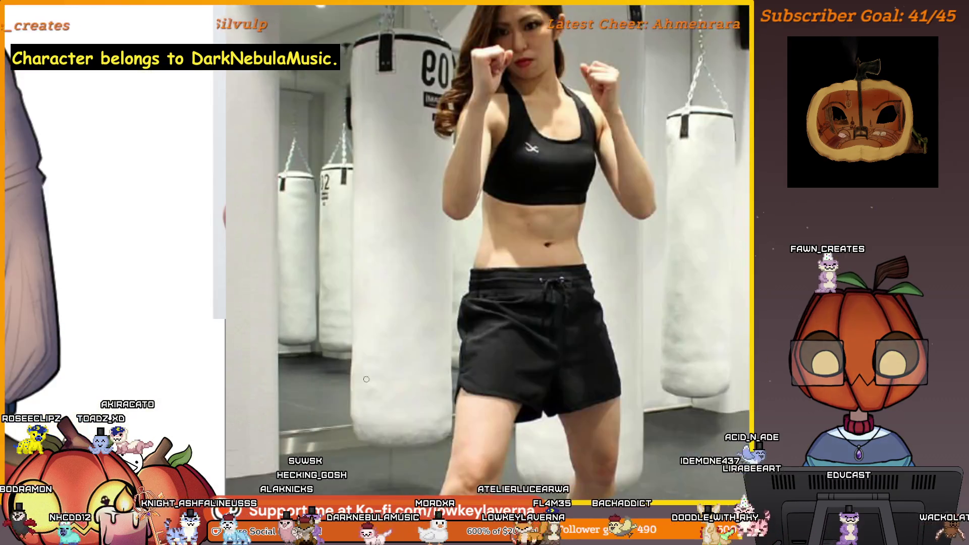
# Pan and zoom over the shaded trouser legs to inspect the crease lines above the cuffs
pyautogui.moveTo(177, 294)
pyautogui.mouseDown()
pyautogui.moveTo(372, 311)
pyautogui.moveTo(388, 373)
pyautogui.moveTo(402, 363)
pyautogui.mouseUp()
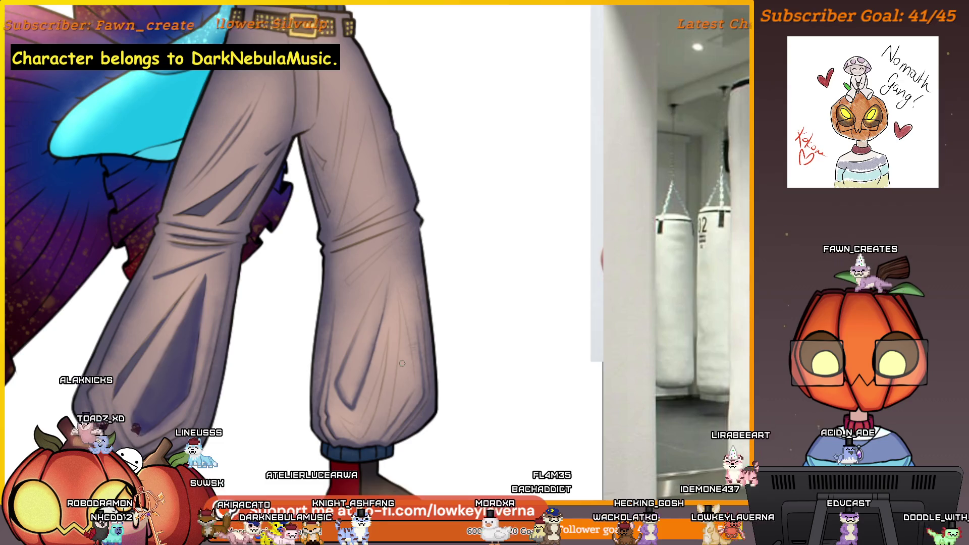
pyautogui.moveTo(440, 355)
pyautogui.mouseDown()
pyautogui.moveTo(459, 350)
pyautogui.moveTo(469, 394)
pyautogui.mouseUp()
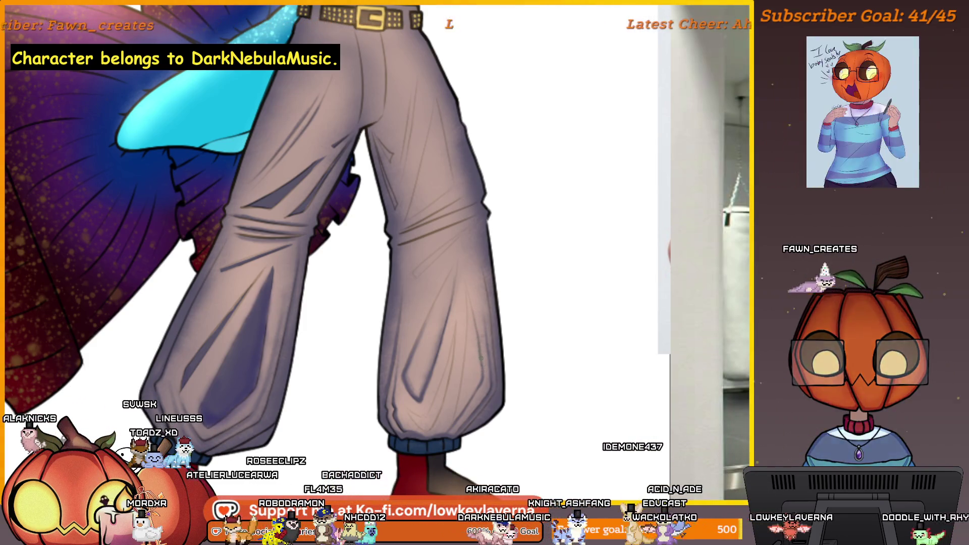
pyautogui.scroll(5, 494, 323)
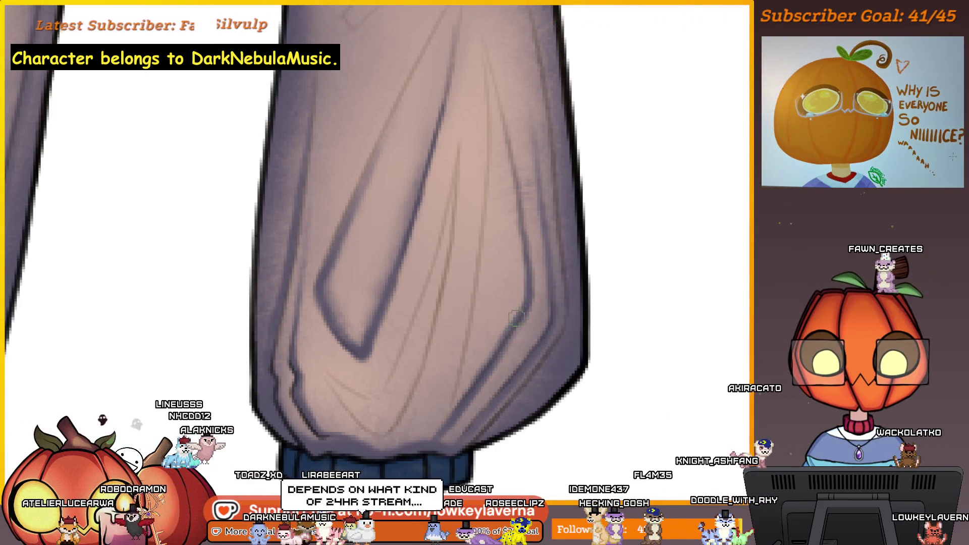
pyautogui.scroll(-5, 532, 231)
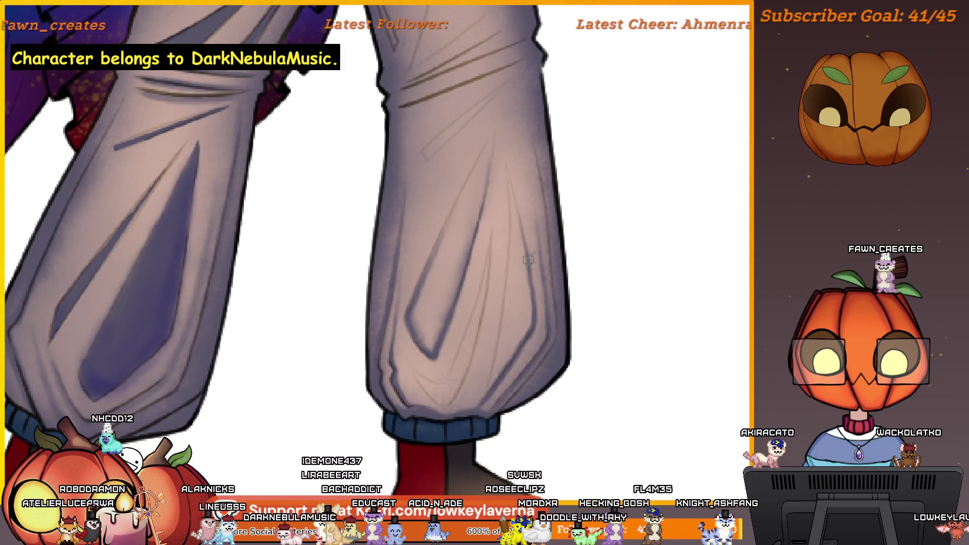
pyautogui.scroll(1, 525, 227)
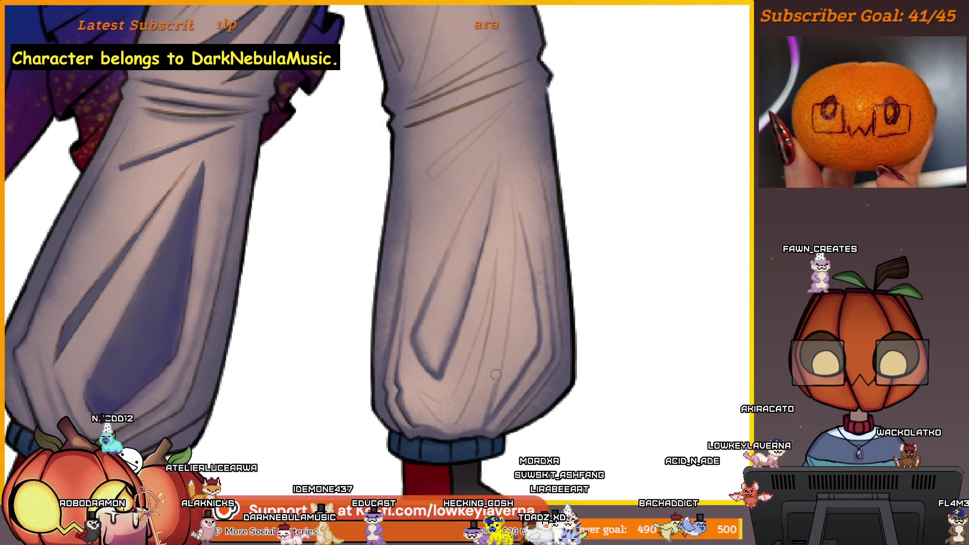
# Mirror the canvas horizontally and centre one trouser leg with its red shoe
pyautogui.press('m')
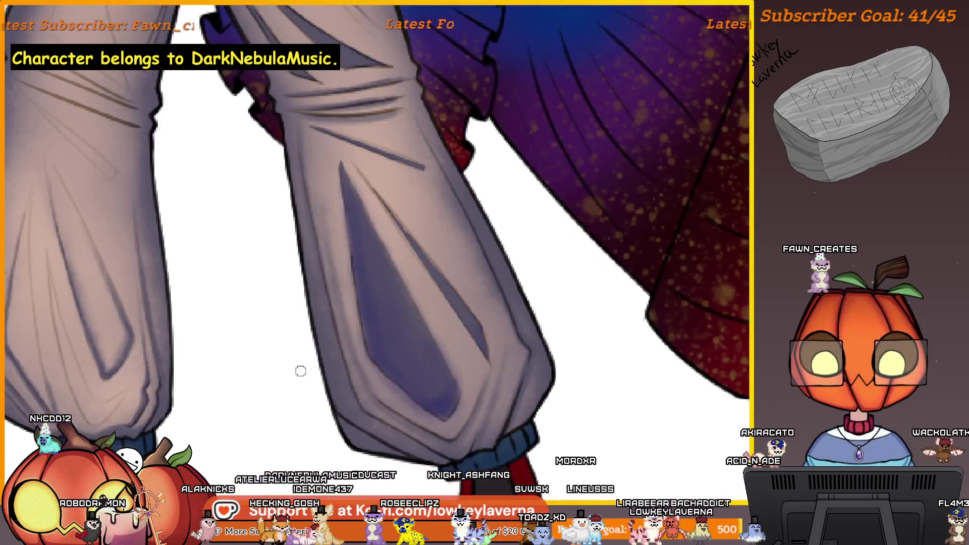
pyautogui.moveTo(402, 322)
pyautogui.mouseDown()
pyautogui.moveTo(437, 251)
pyautogui.moveTo(540, 316)
pyautogui.mouseUp()
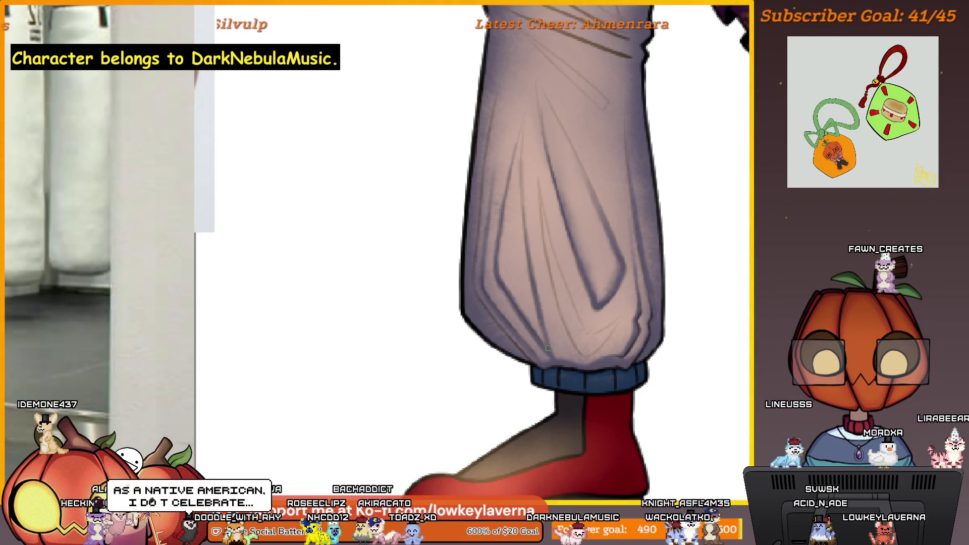
# Zoom in and out around the trouser leg near the cuff to refine its fold lines
pyautogui.scroll(-2, 535, 312)
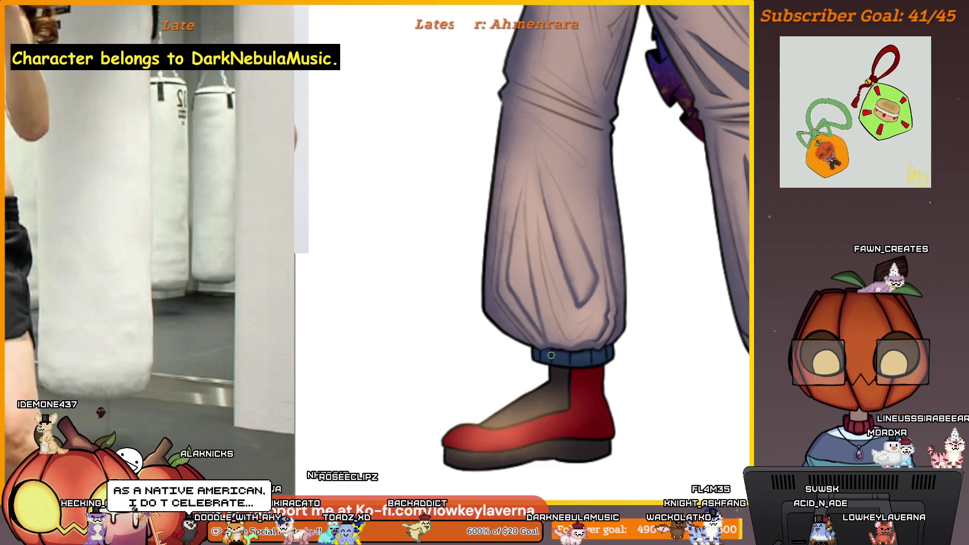
pyautogui.scroll(2, 547, 348)
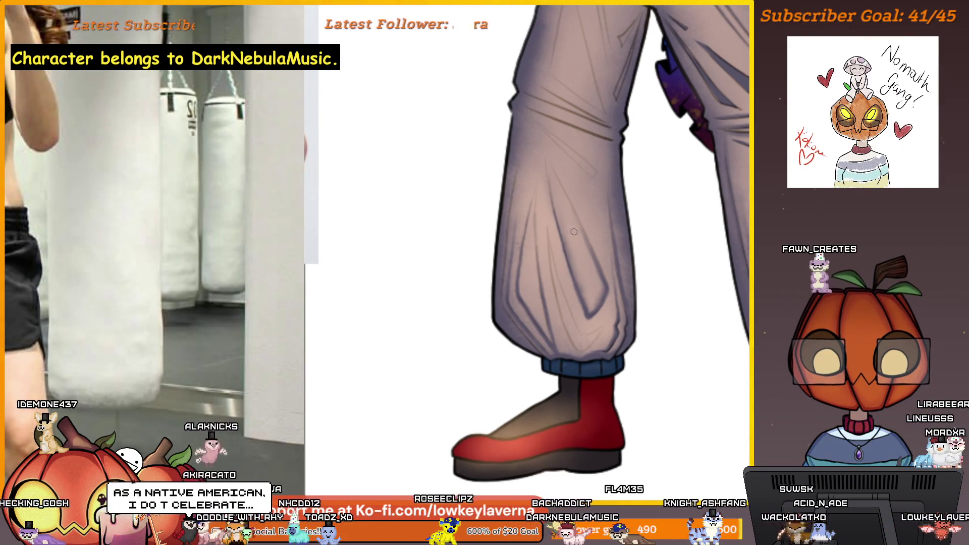
pyautogui.scroll(2, 656, 313)
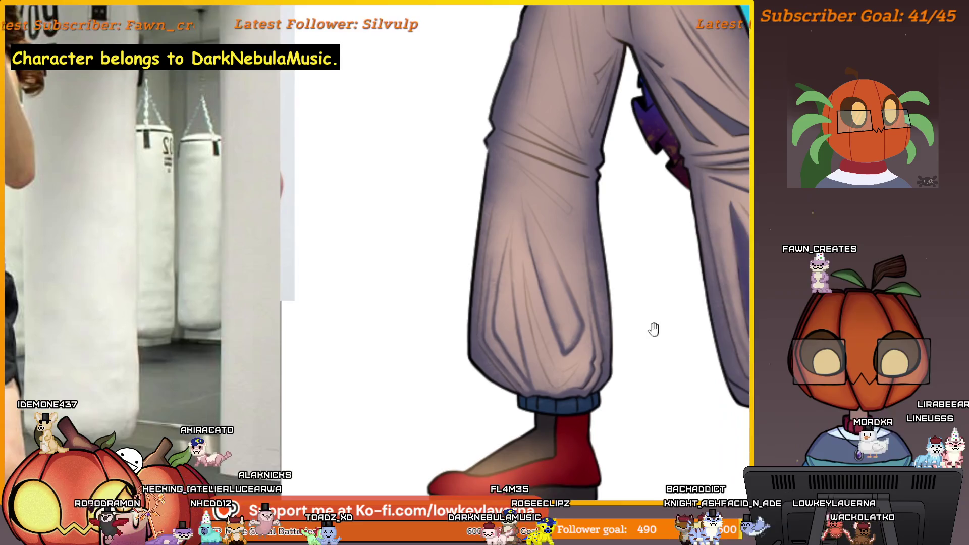
pyautogui.scroll(-2, 631, 348)
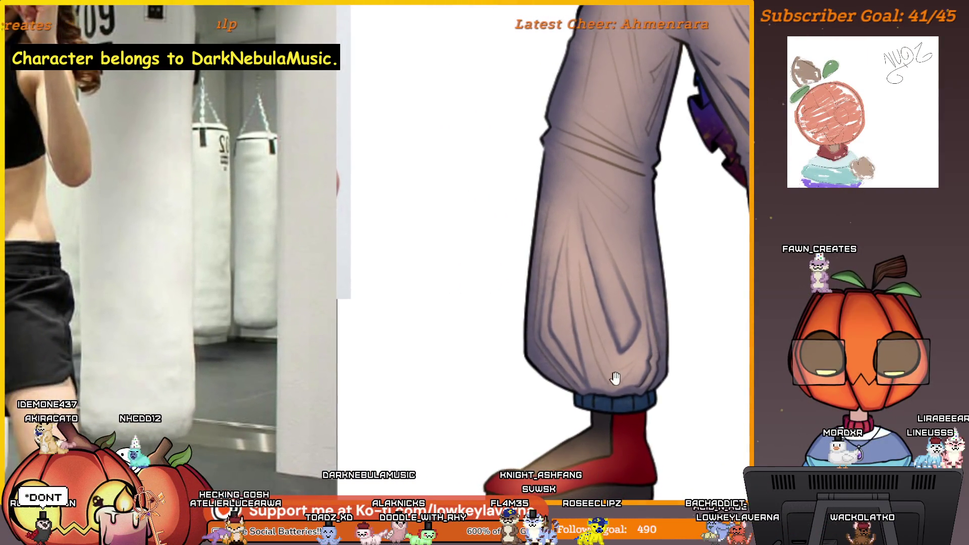
pyautogui.scroll(3, 661, 359)
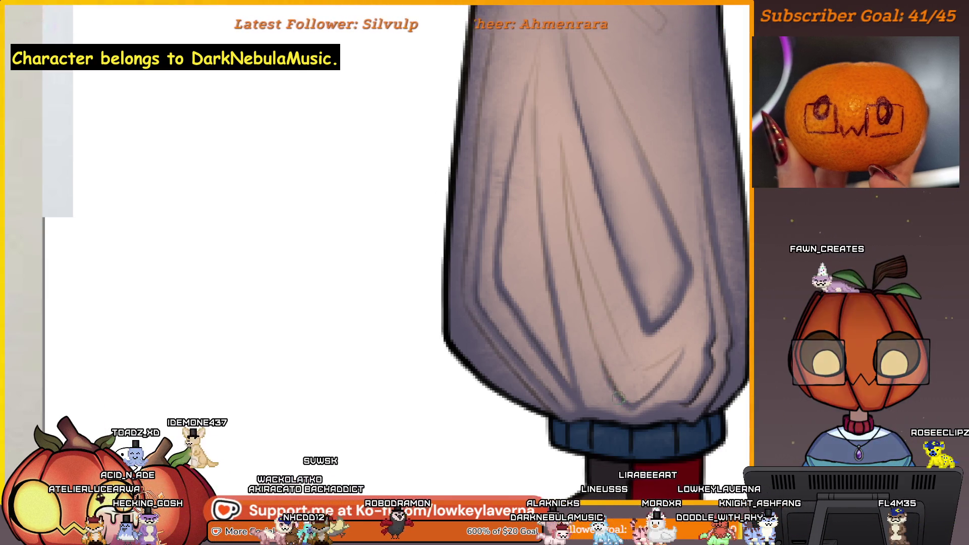
pyautogui.scroll(-3, 583, 317)
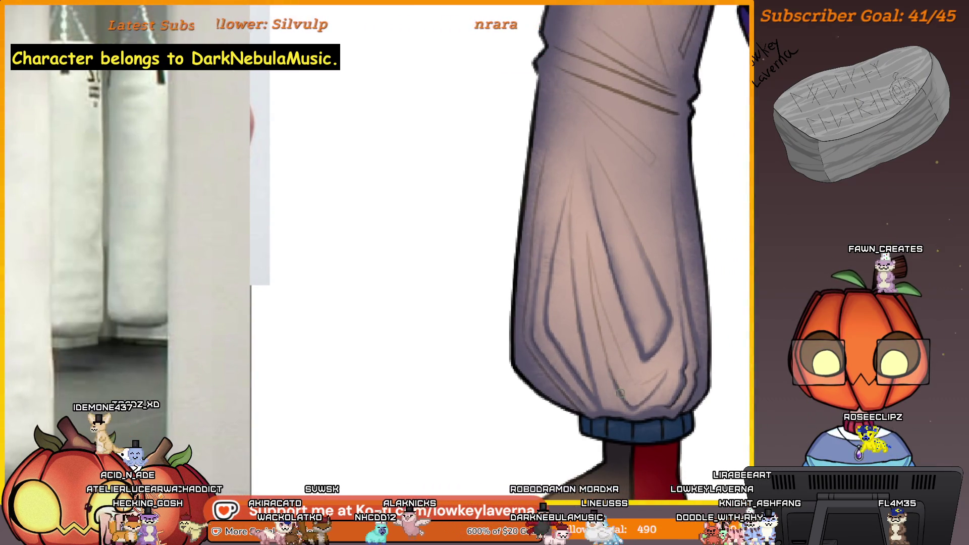